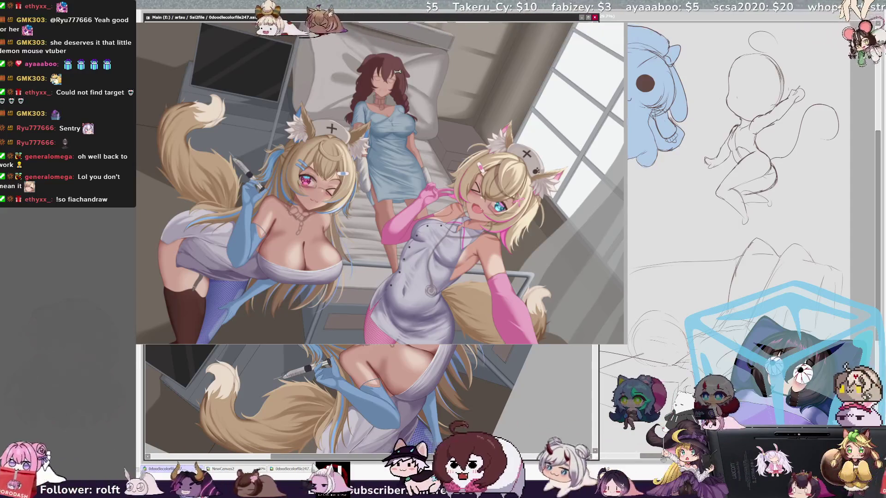
Step: Add a short brush stroke near the bottom of the nurses scene while panning the canvas
scroll(337, 397, "right", 2)
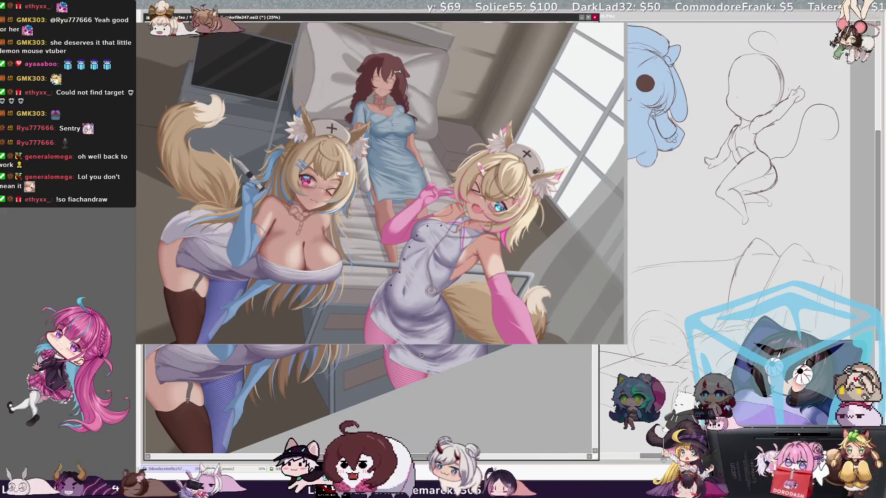
left_click_drag(352, 457, 358, 458)
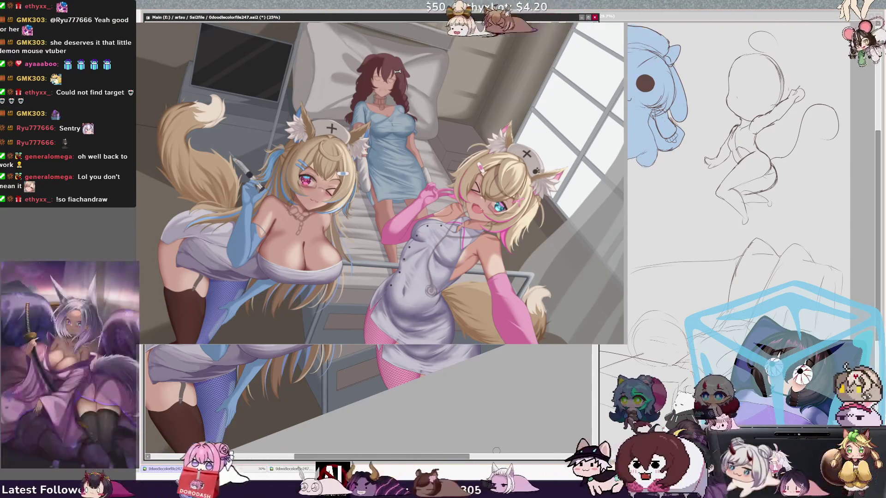
scroll(440, 448, "left", 3)
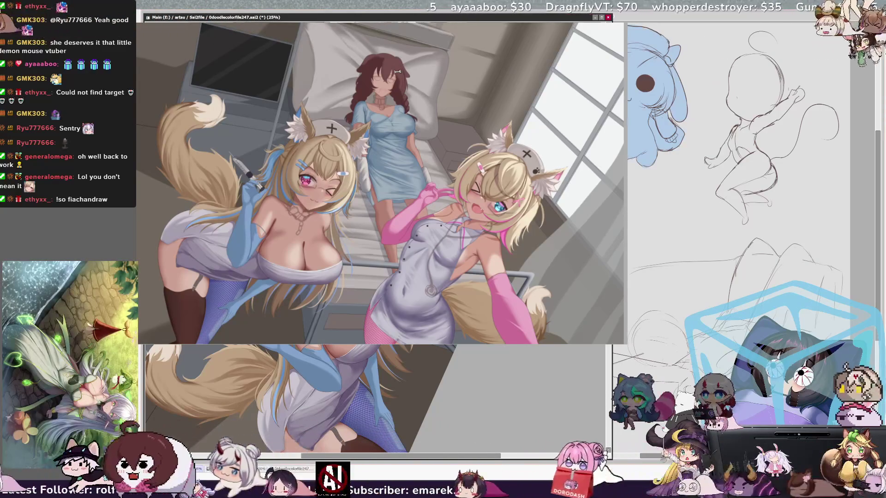
Step: Rotate the second view clockwise and scroll it down onto the left nurse's legs and stockings
key("End")
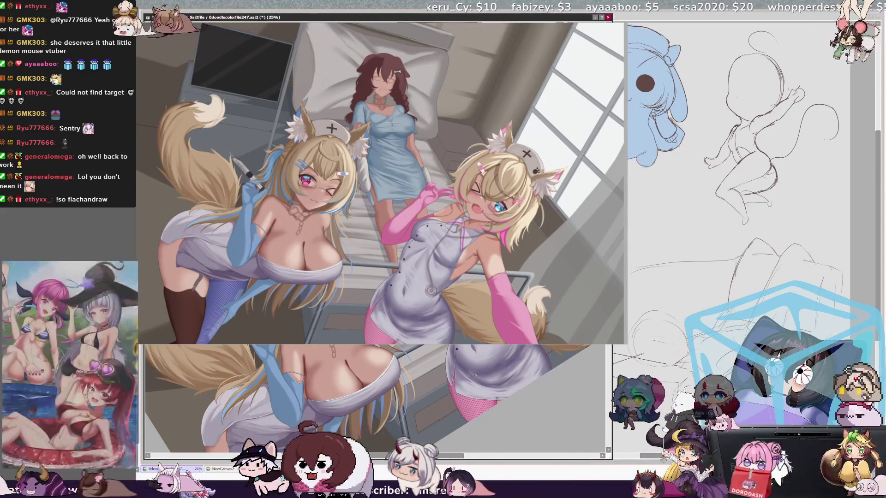
scroll(366, 382, "down", 2)
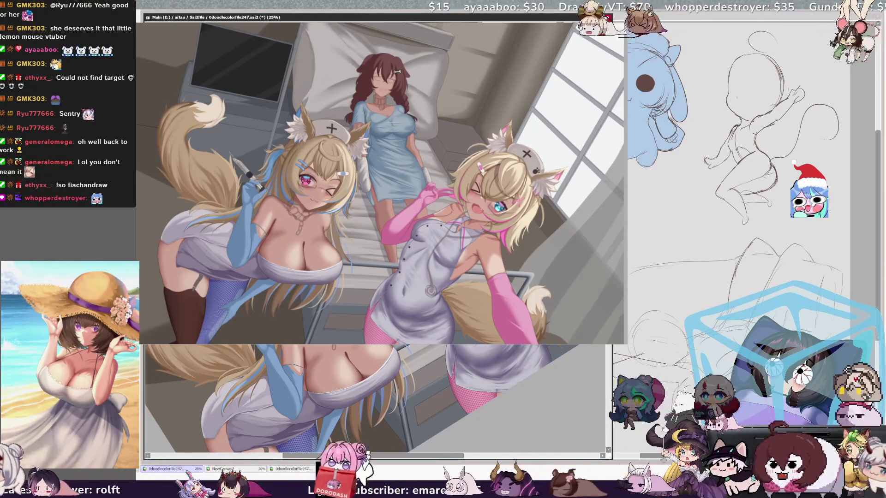
scroll(361, 397, "down", 4)
scroll(376, 397, "left", 3)
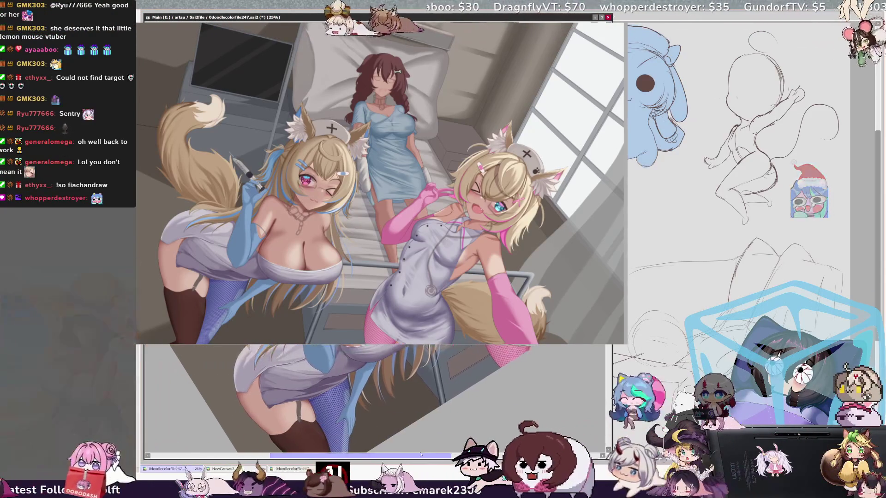
scroll(434, 459, "right", 3)
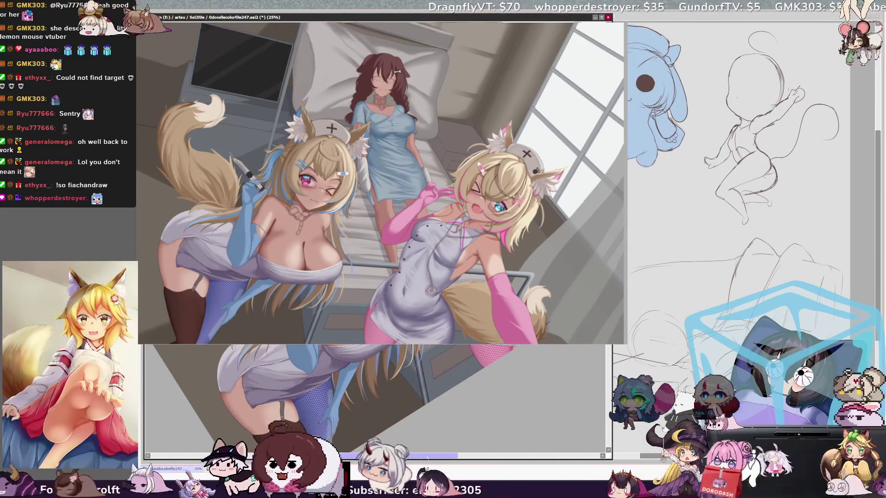
scroll(434, 459, "right", 2)
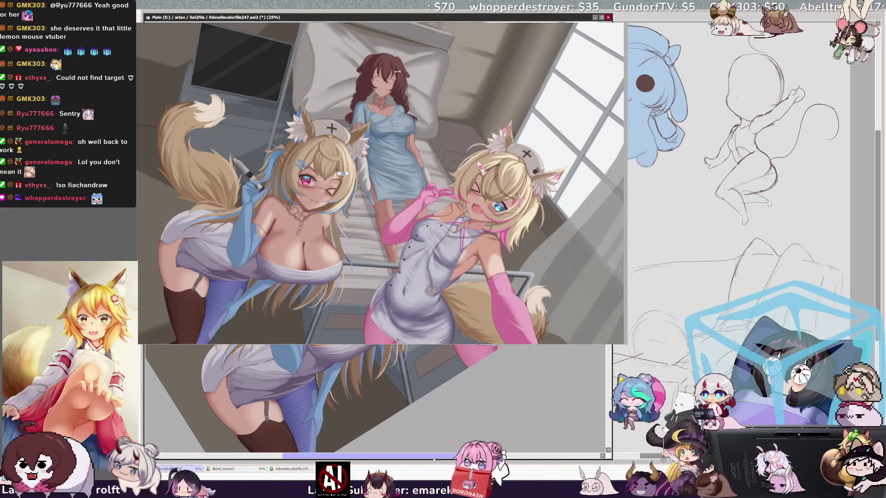
left_click_drag(434, 460, 436, 462)
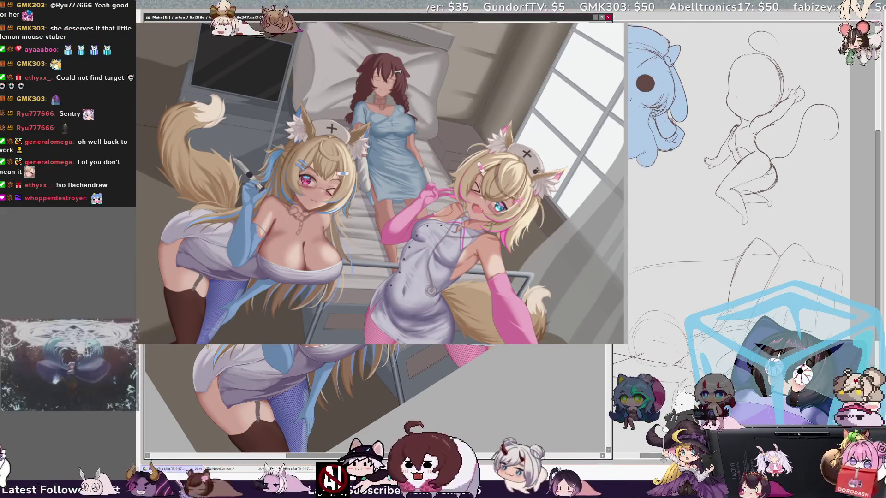
left_click_drag(437, 461, 433, 461)
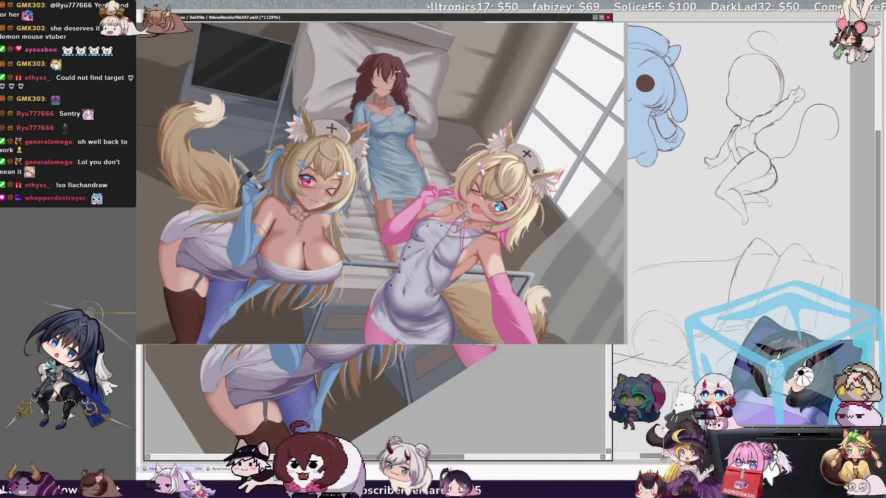
left_click_drag(454, 457, 468, 458)
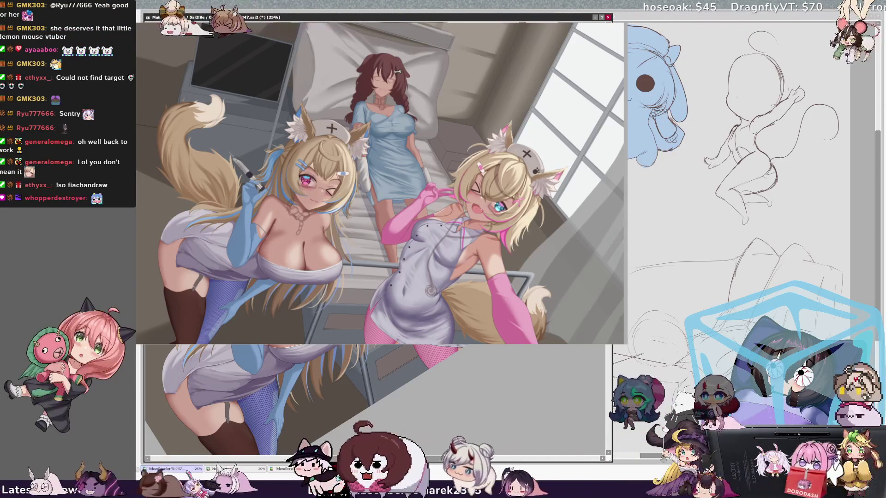
scroll(374, 399, "up", 5)
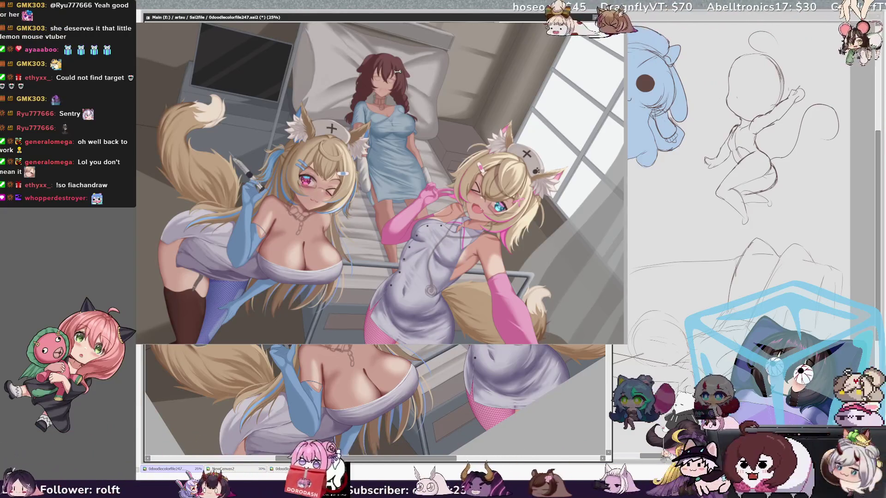
scroll(374, 399, "right", 1)
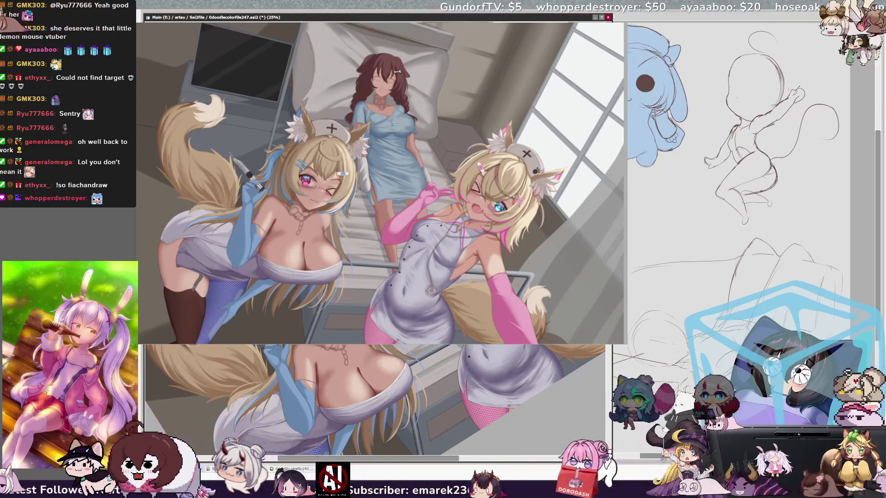
scroll(375, 399, "down", 5)
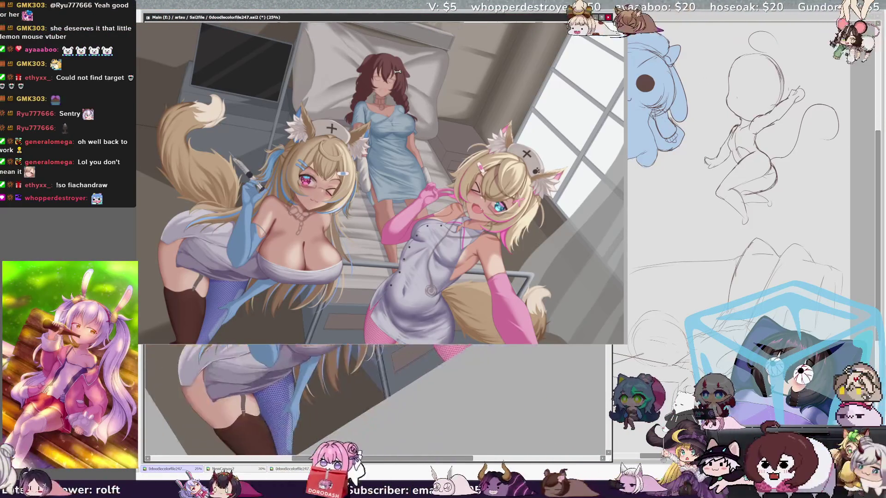
scroll(374, 399, "down", 3)
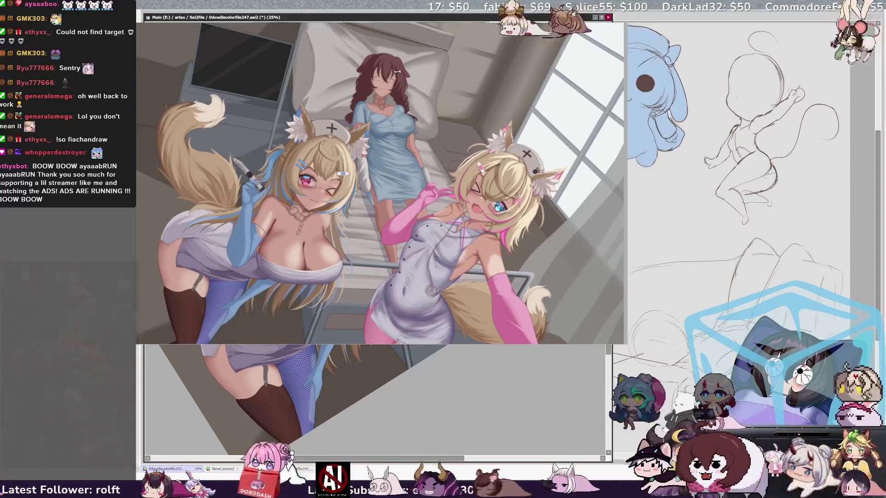
key("bracketleft")
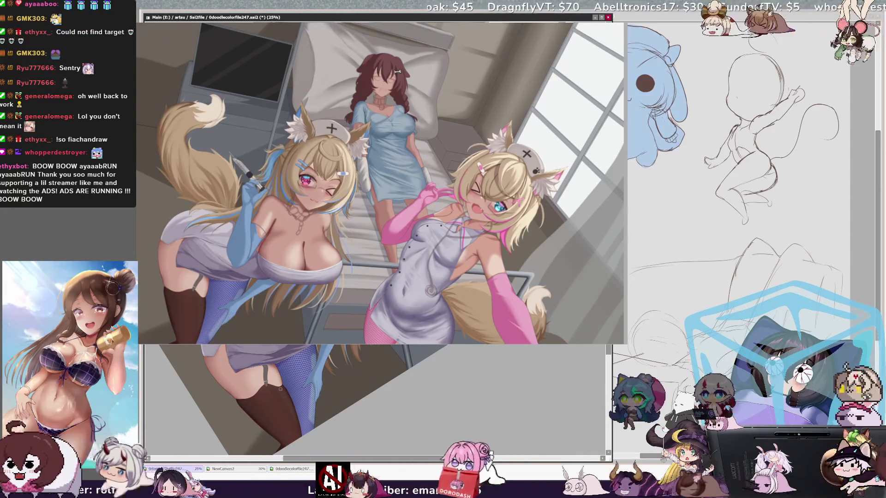
key("h")
key("h")
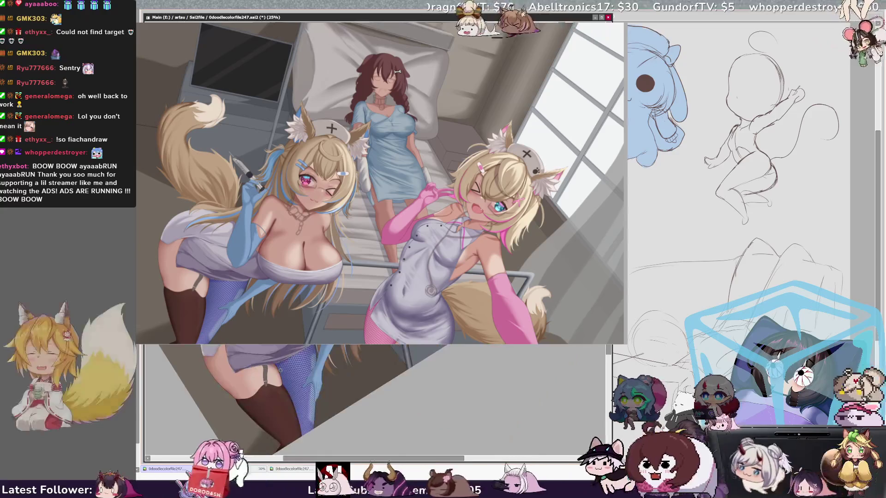
left_click_drag(410, 458, 422, 459)
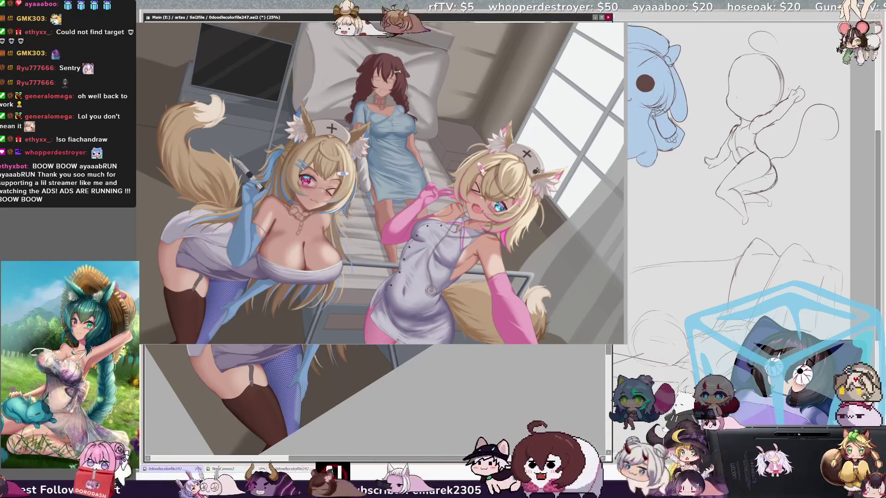
scroll(377, 402, "up", 3)
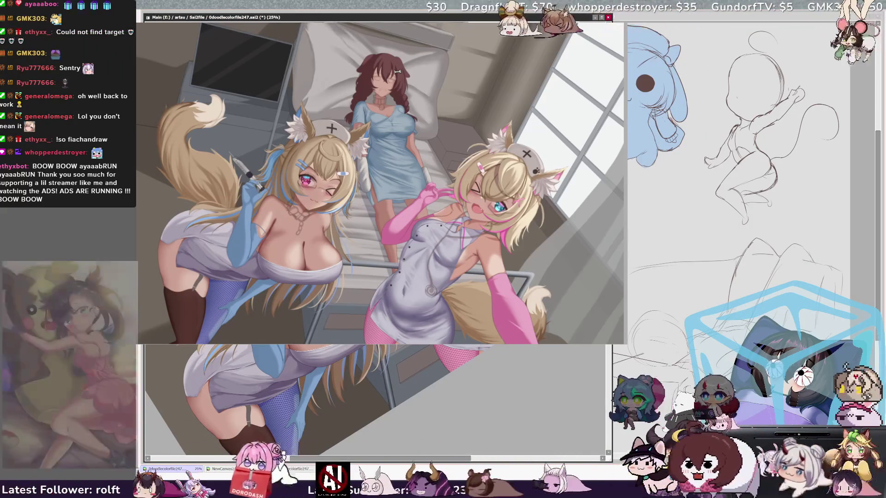
key("bracketright")
key("bracketright")
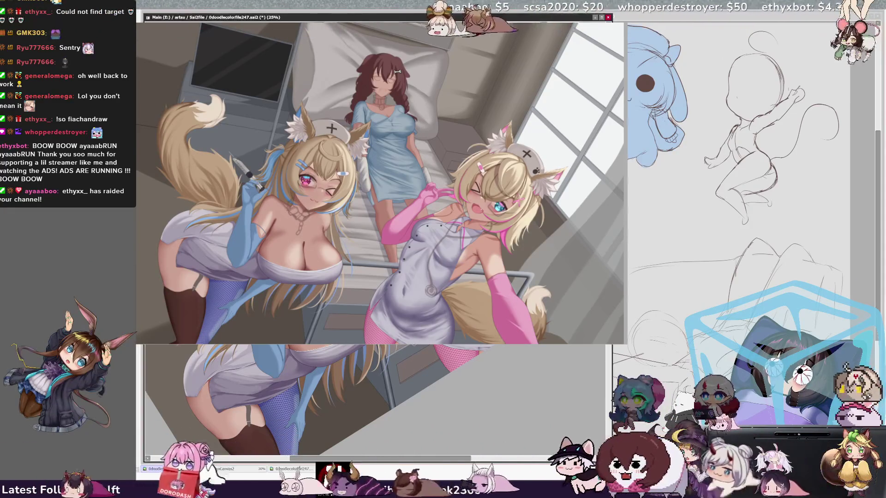
scroll(373, 399, "down", 3)
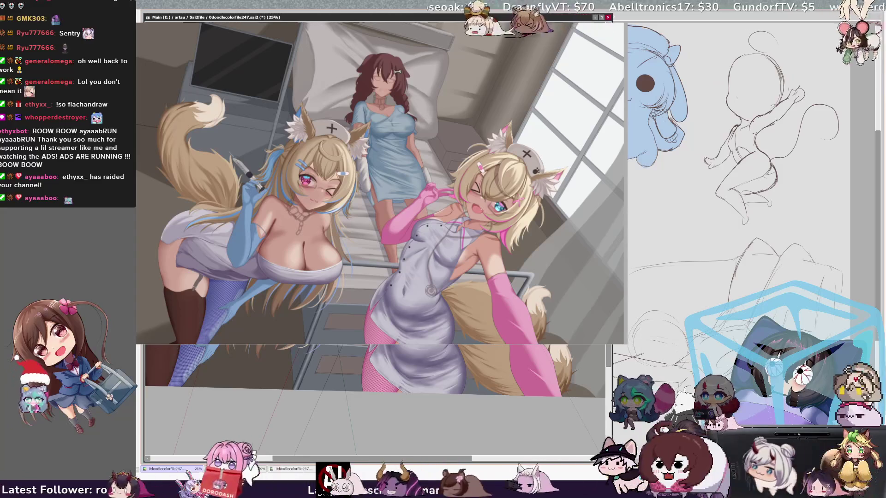
left_click_drag(439, 458, 454, 458)
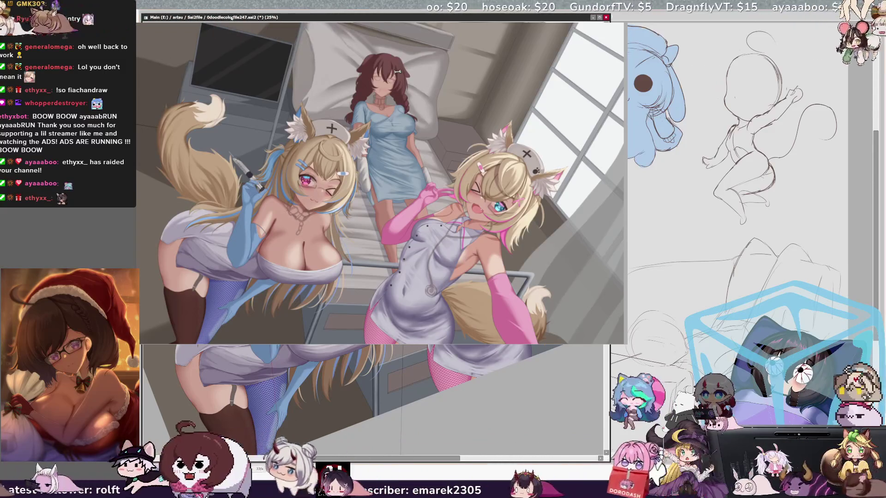
scroll(521, 450, "down", 2)
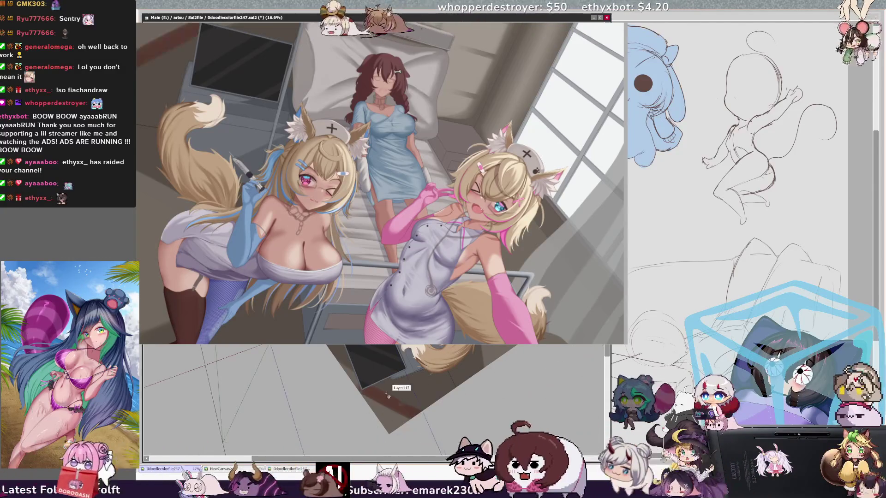
scroll(373, 401, "down", 5)
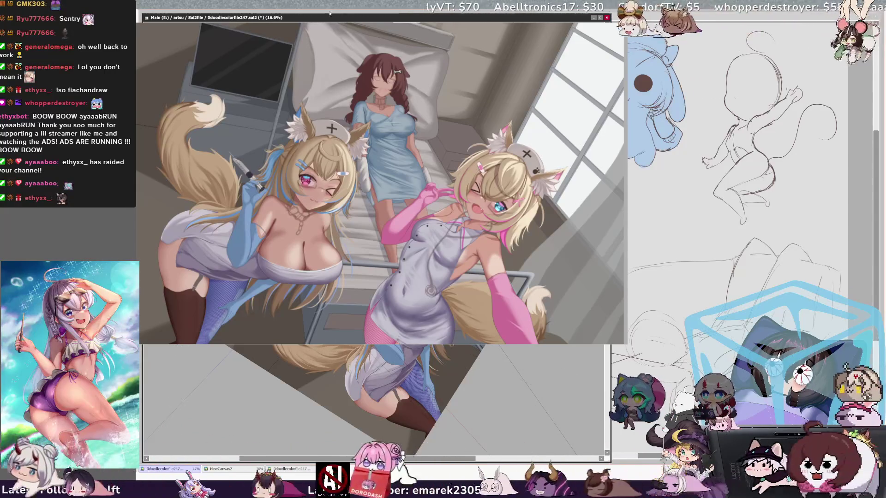
key("Home")
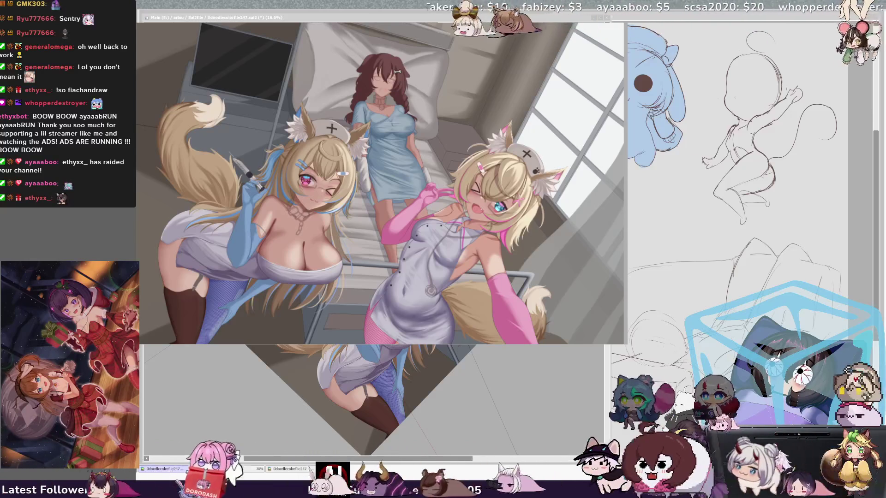
Step: Paint a dark green leaf stroke beside the window, then rotate the second view to a new angle
mouse_move(460, 459)
left_mouse_down()
mouse_move(468, 459)
mouse_move(446, 459)
left_mouse_up()
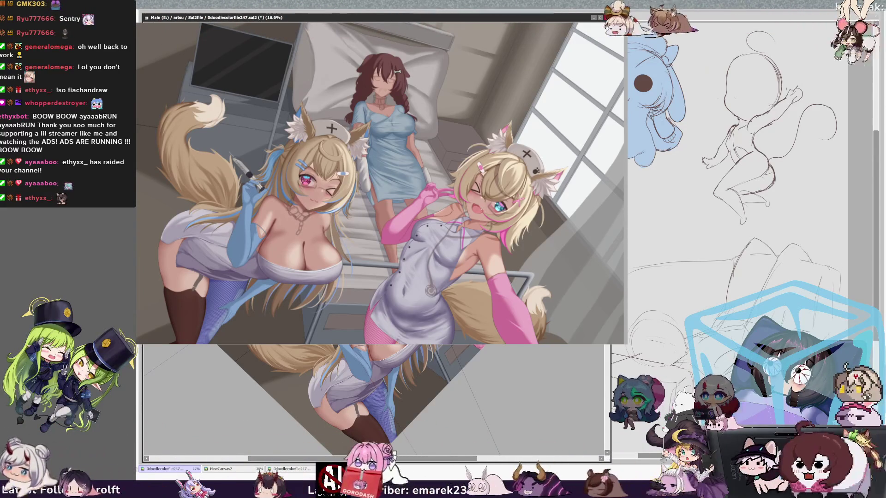
key("Delete")
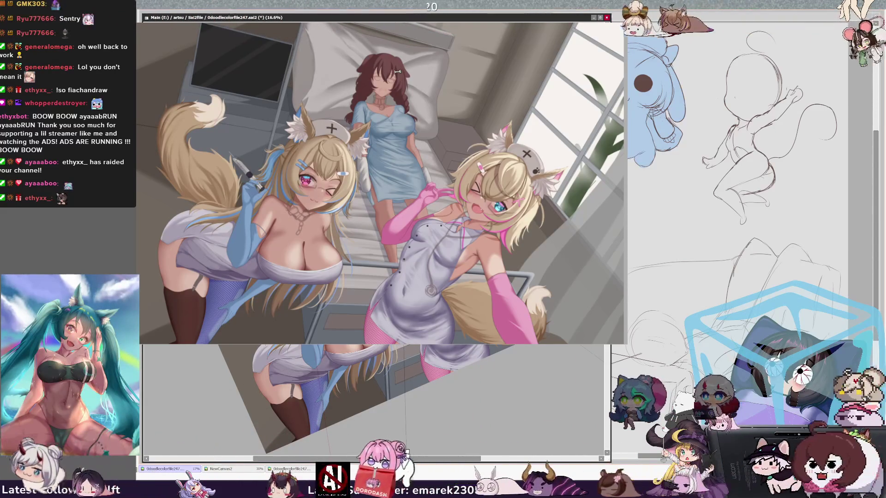
Step: Mirror the second view to check the proportions, then flip it back to normal
scroll(366, 383, "down", 1)
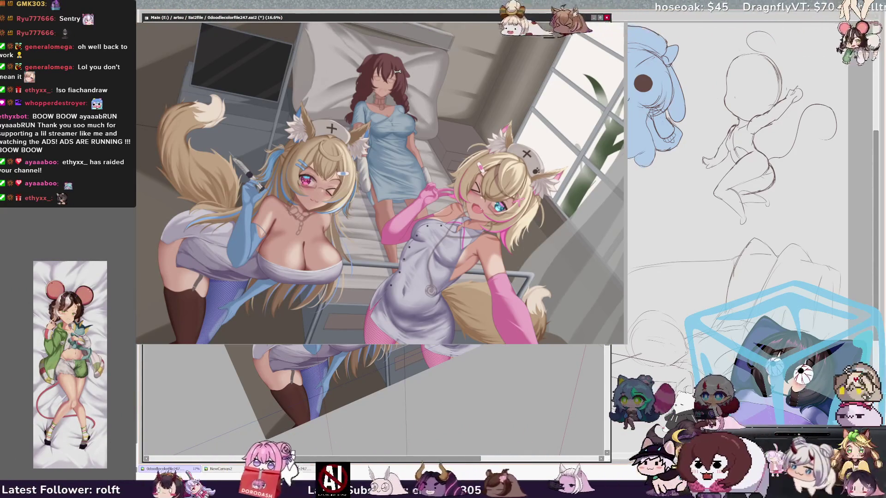
scroll(374, 397, "up", 1)
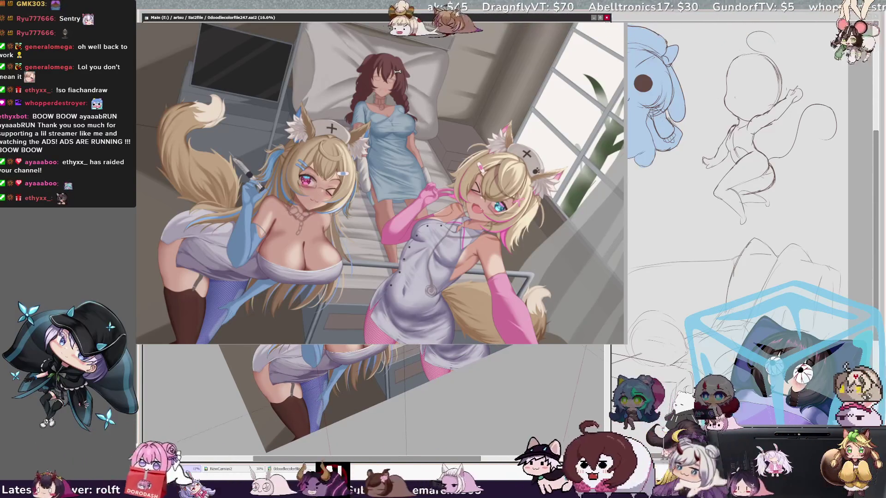
key("h")
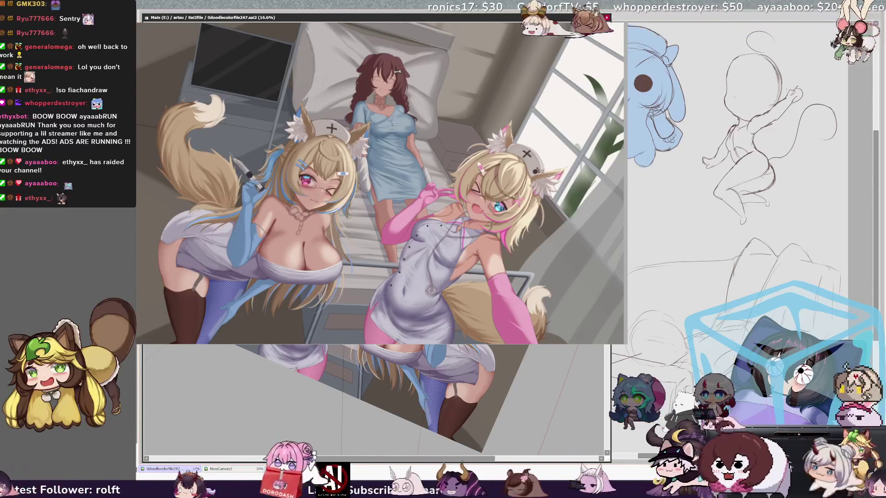
key("h")
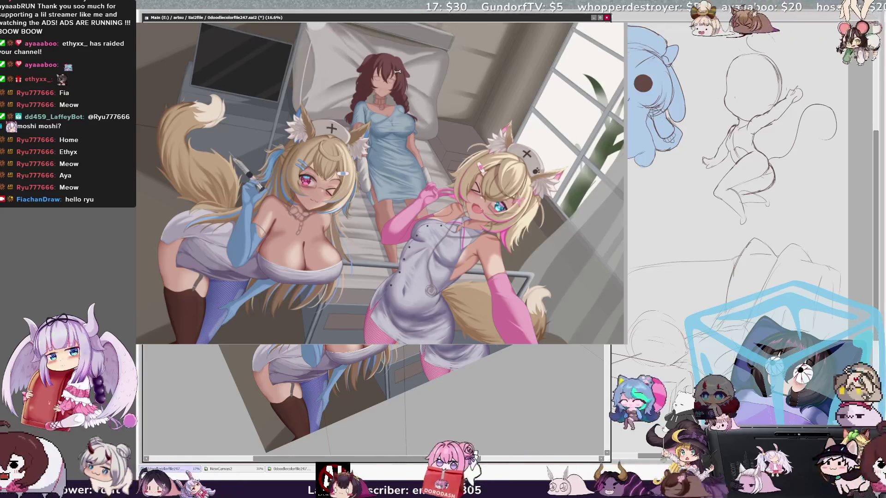
Step: Zoom the second view in on the syringe-holding nurse and close the extra illustration copy
key("ctrl+plus")
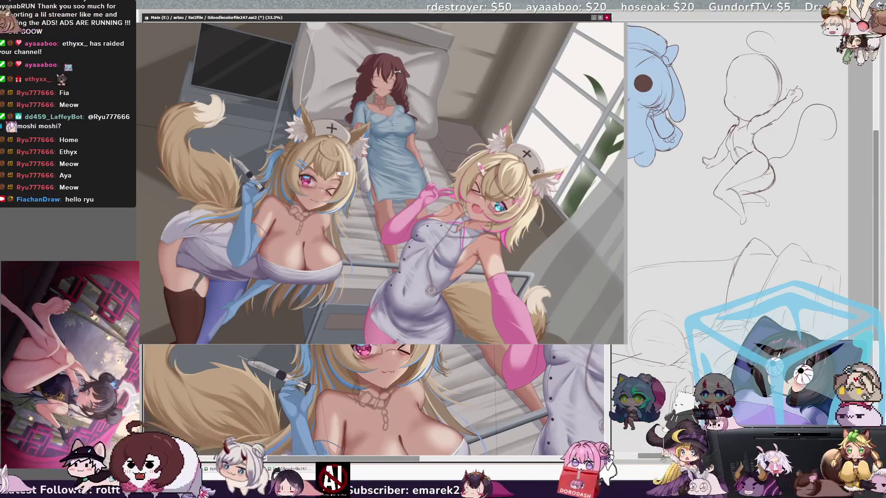
key("ctrl+w")
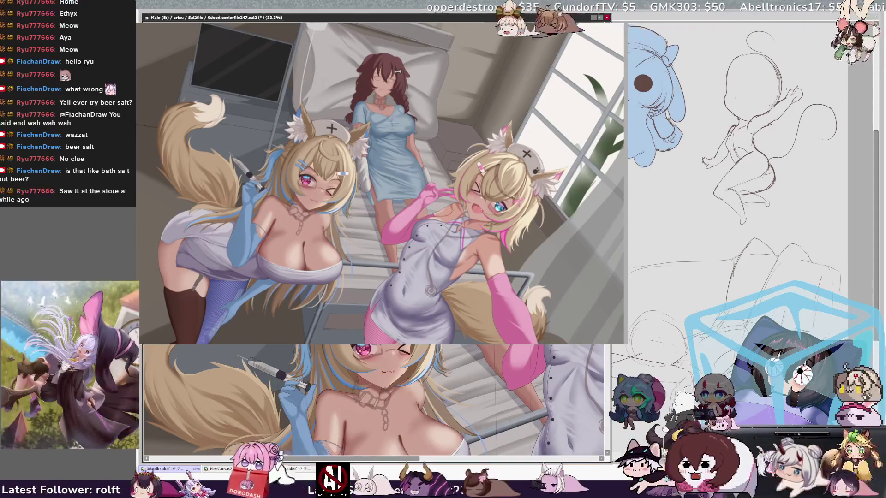
mouse_move(392, 459)
left_mouse_down()
mouse_move(444, 458)
mouse_move(397, 459)
left_mouse_up()
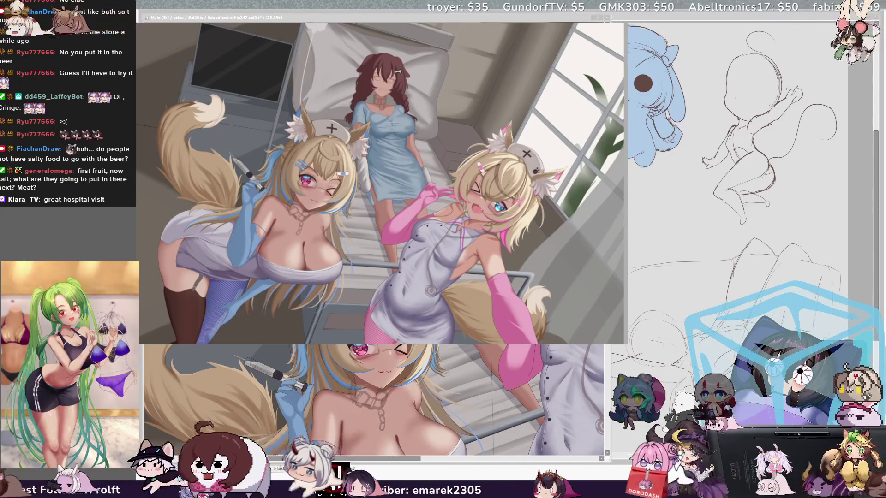
left_click_drag(370, 460, 389, 462)
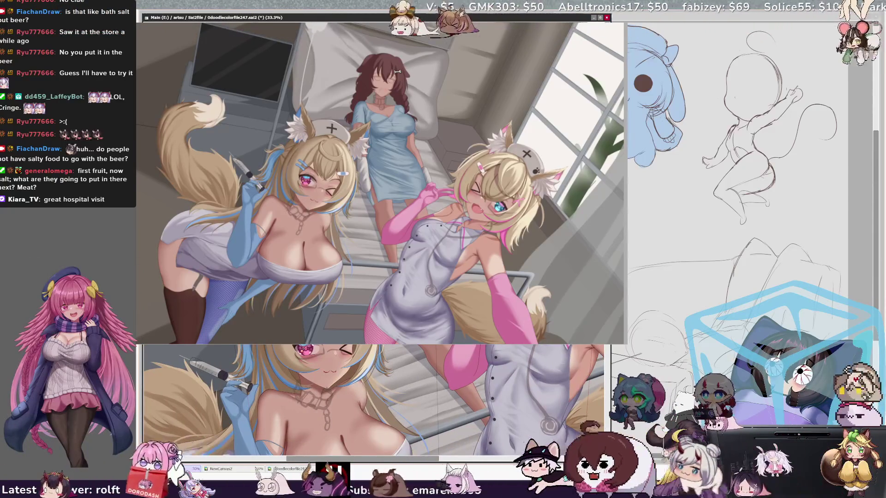
left_click_drag(389, 462, 355, 462)
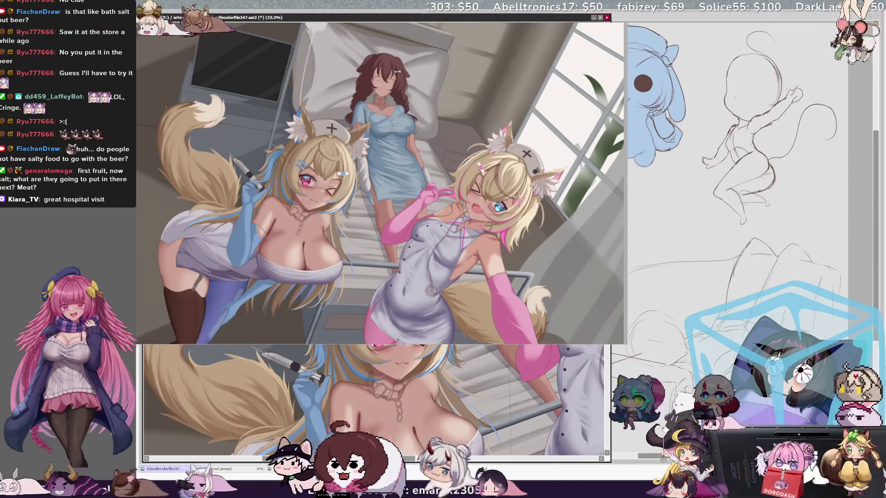
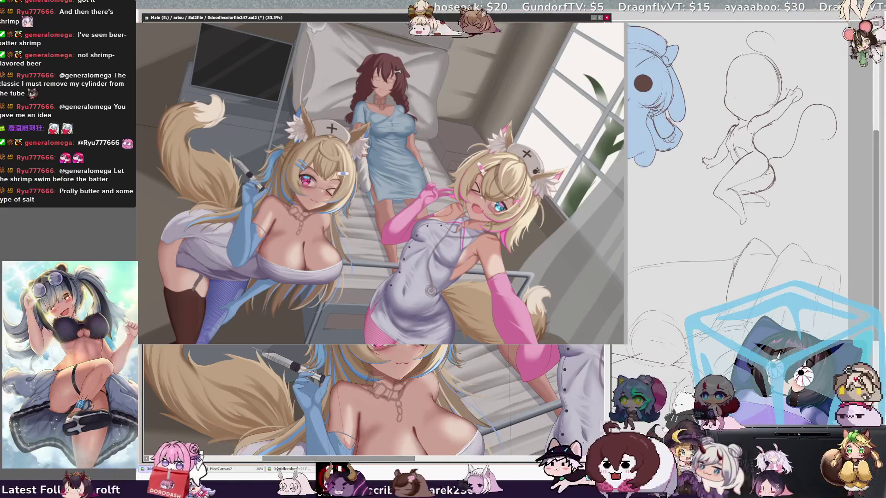
Step: Sketch a faint stroke along the blue-gloved arm holding the syringe
left_click_drag(336, 352, 345, 397)
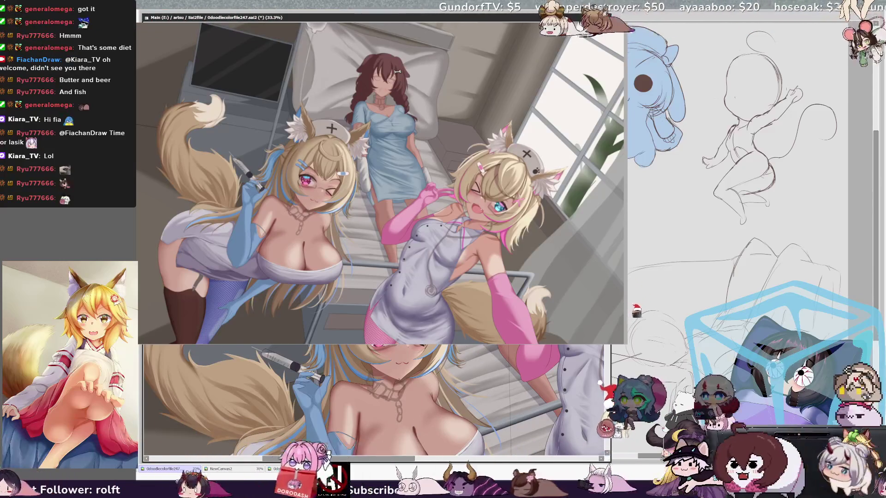
Step: Pan the lower close-up view sideways to bring the pink-haired nurse's dress beside the syringe hand
scroll(374, 399, "down", 1)
left_click_drag(408, 462, 443, 462)
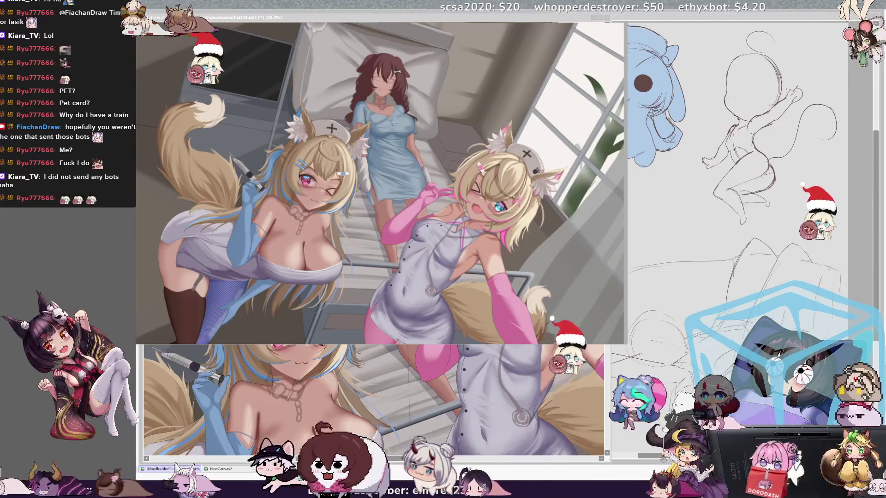
left_click_drag(431, 459, 419, 459)
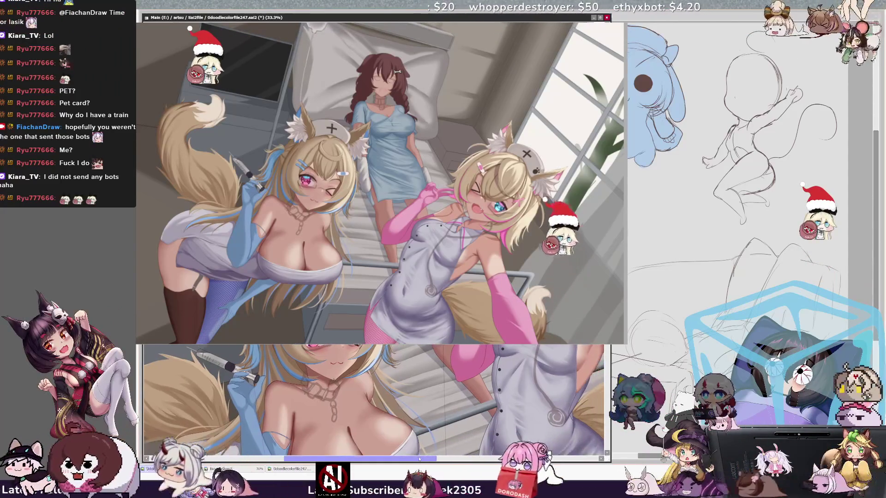